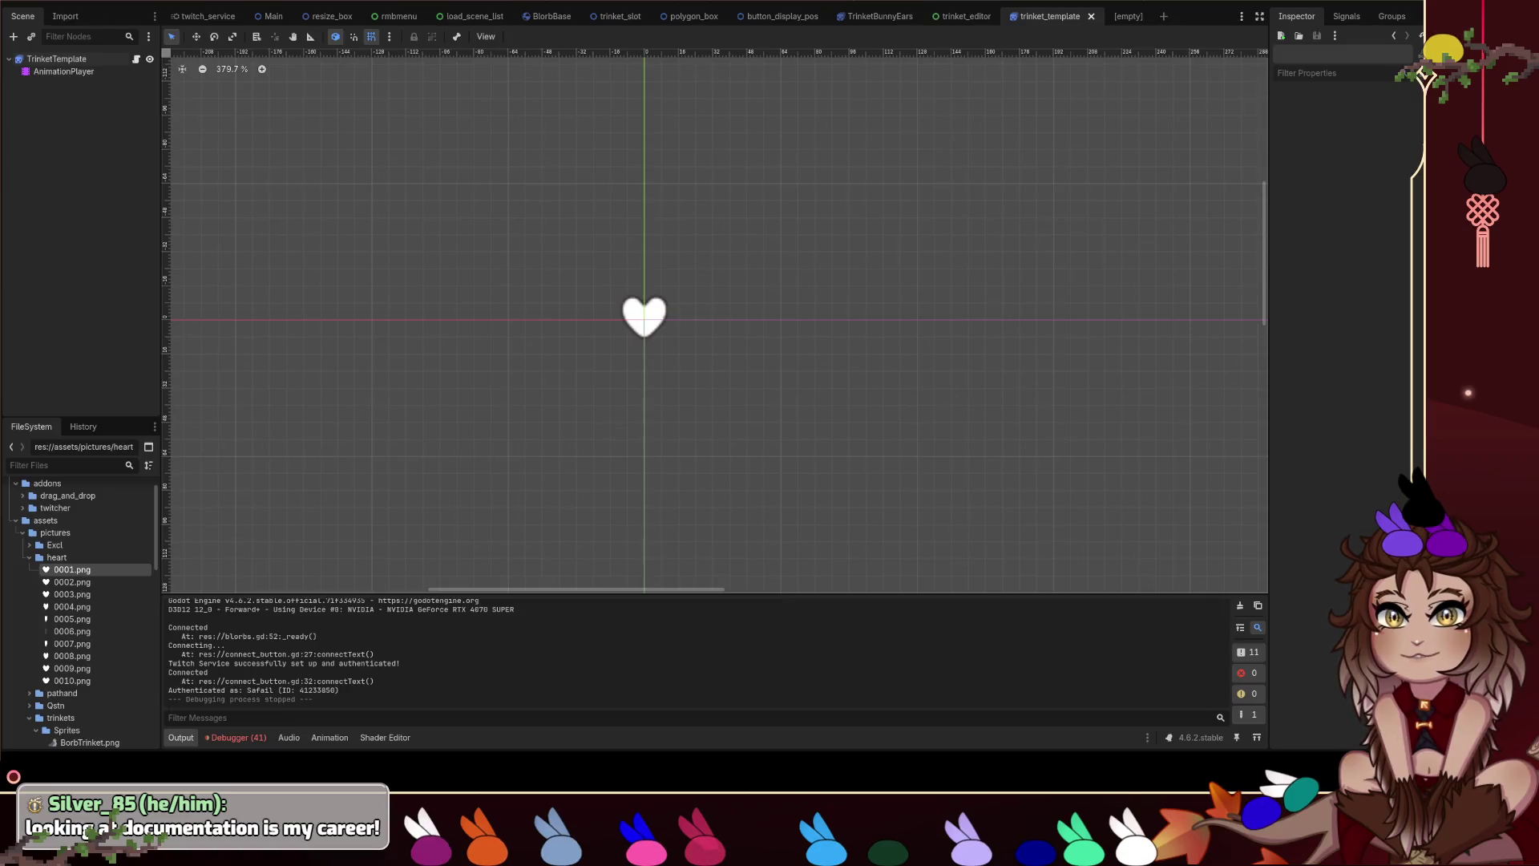
Show the whiteboard notes with the trinket editor layout and offset-editing plan over the editor.
{"action": "key", "text": "alt+Tab"}
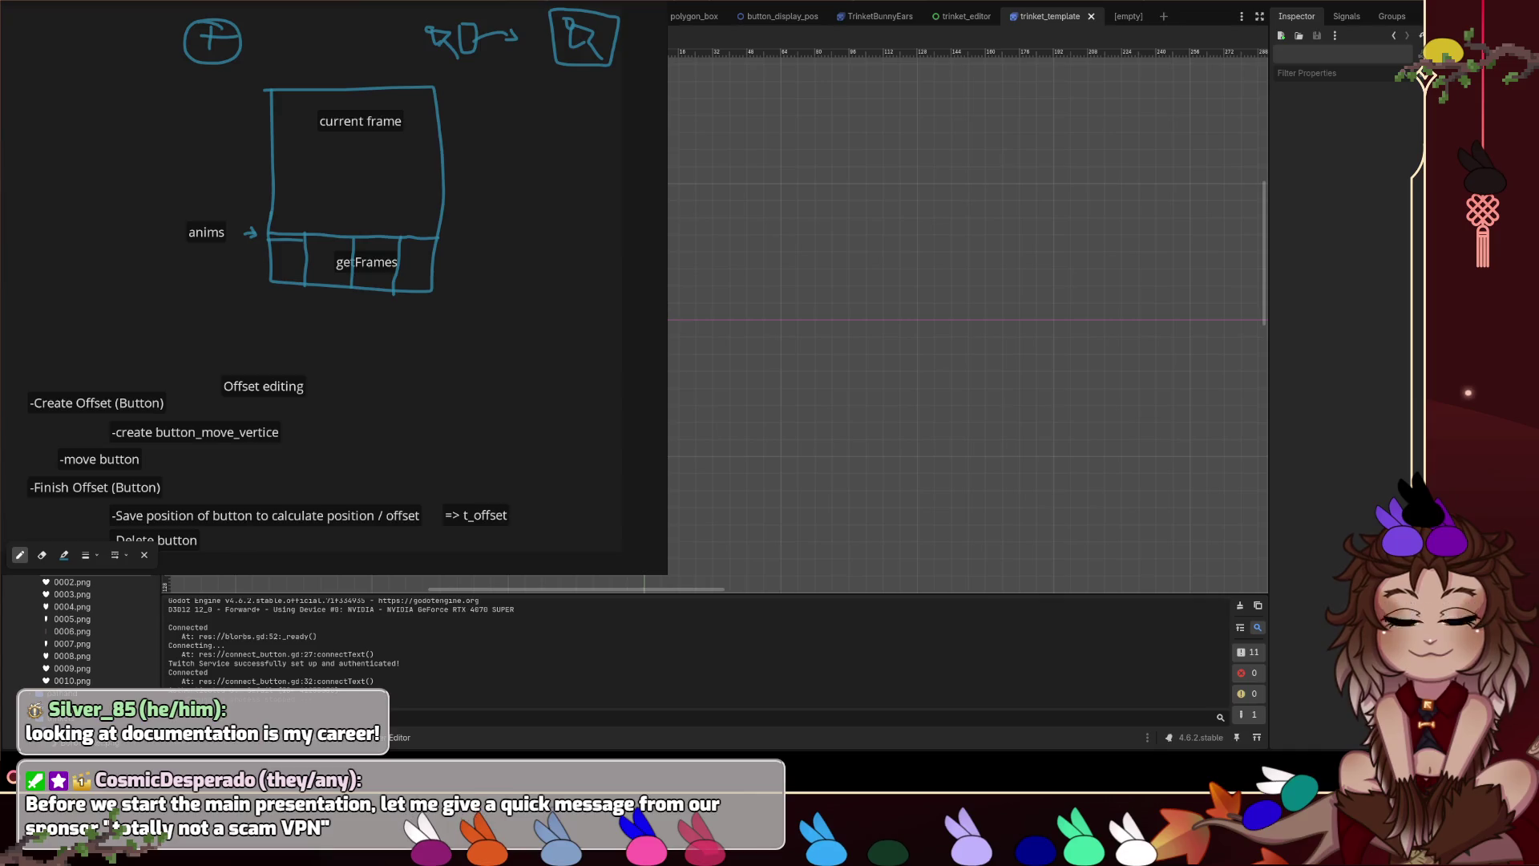
{"action": "scroll", "coordinate": [478, 394], "scroll_direction": "down", "scroll_amount": 2}
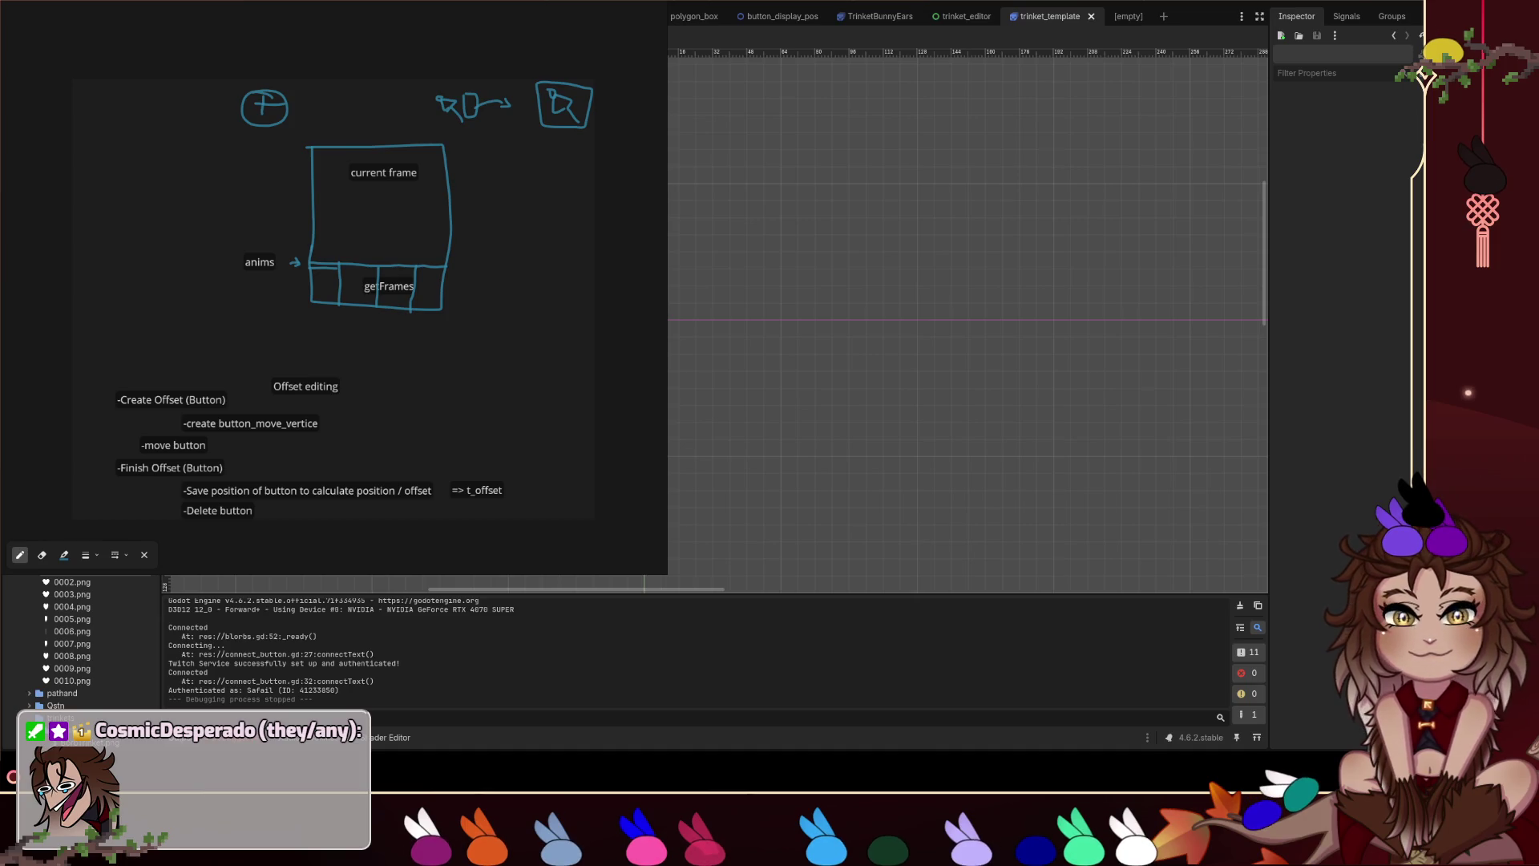
{"action": "left_click_drag", "start_coordinate": [218, 202], "coordinate": [136, 197]}
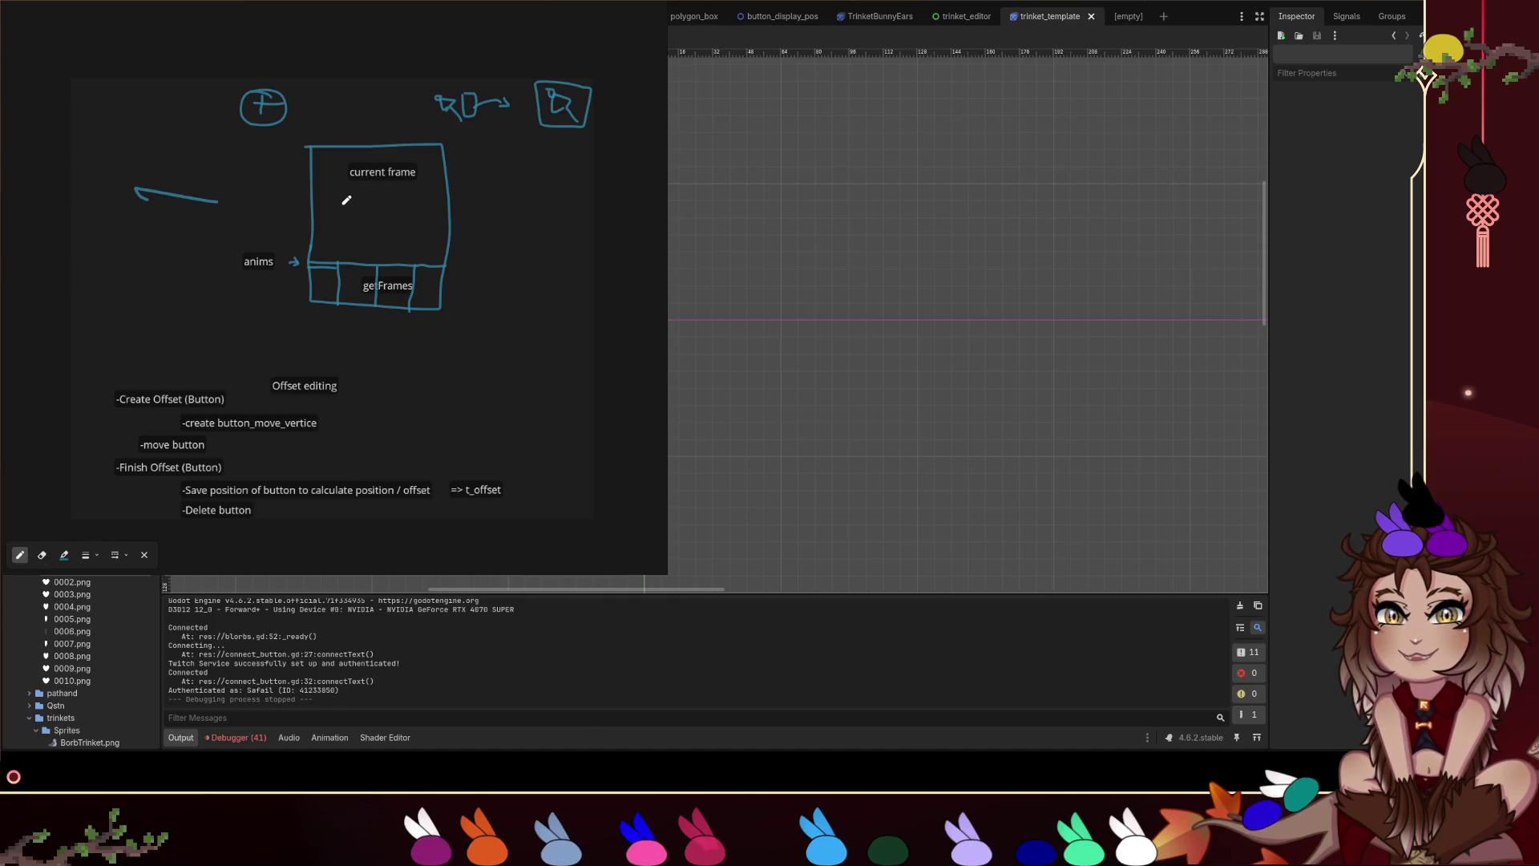
{"action": "key", "text": "ctrl+z"}
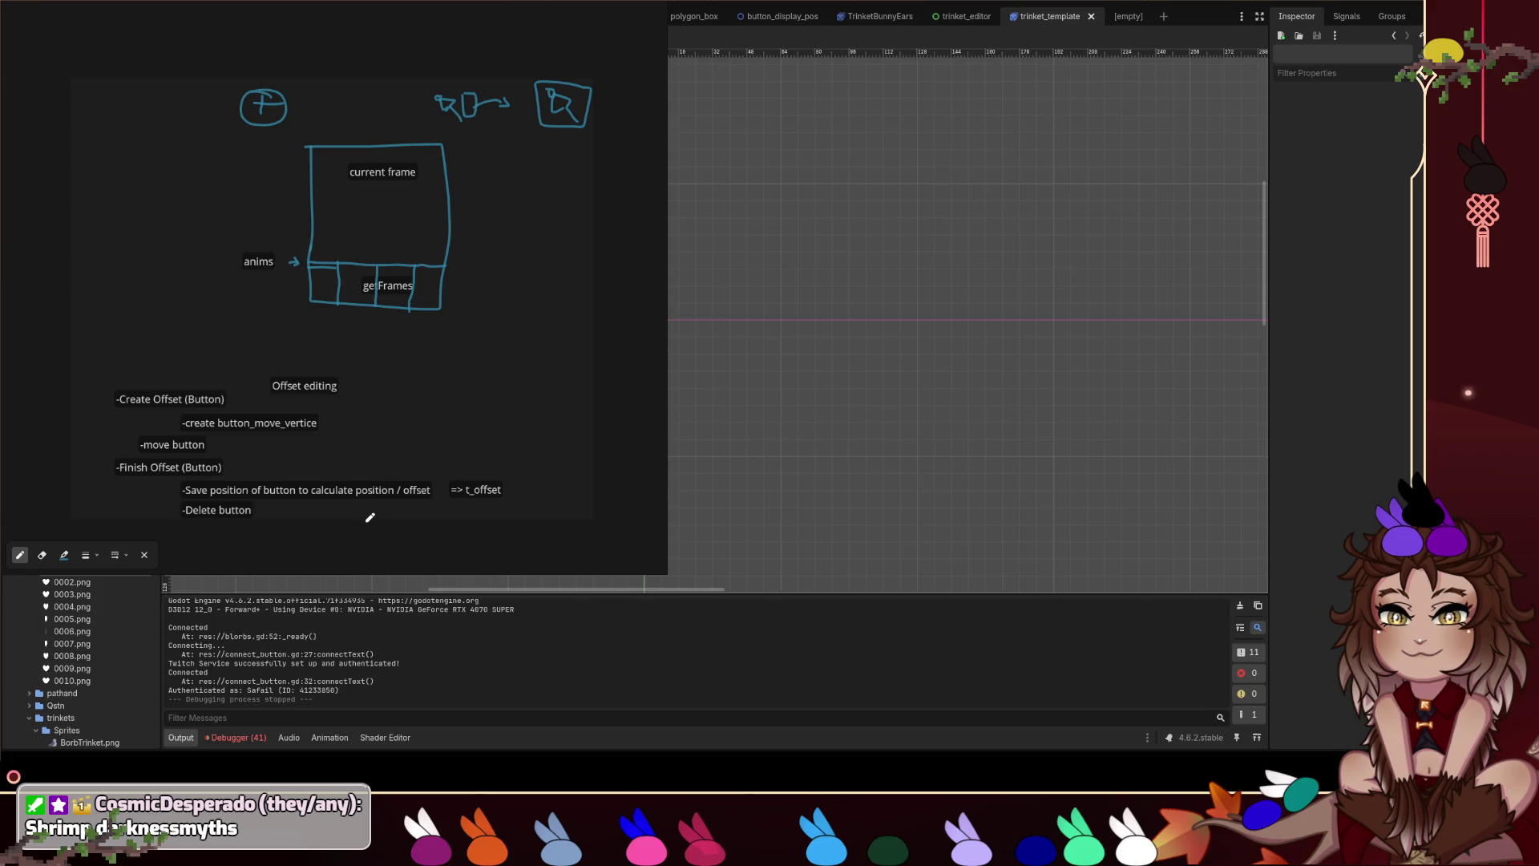
{"action": "left_click", "coordinate": [954, 19]}
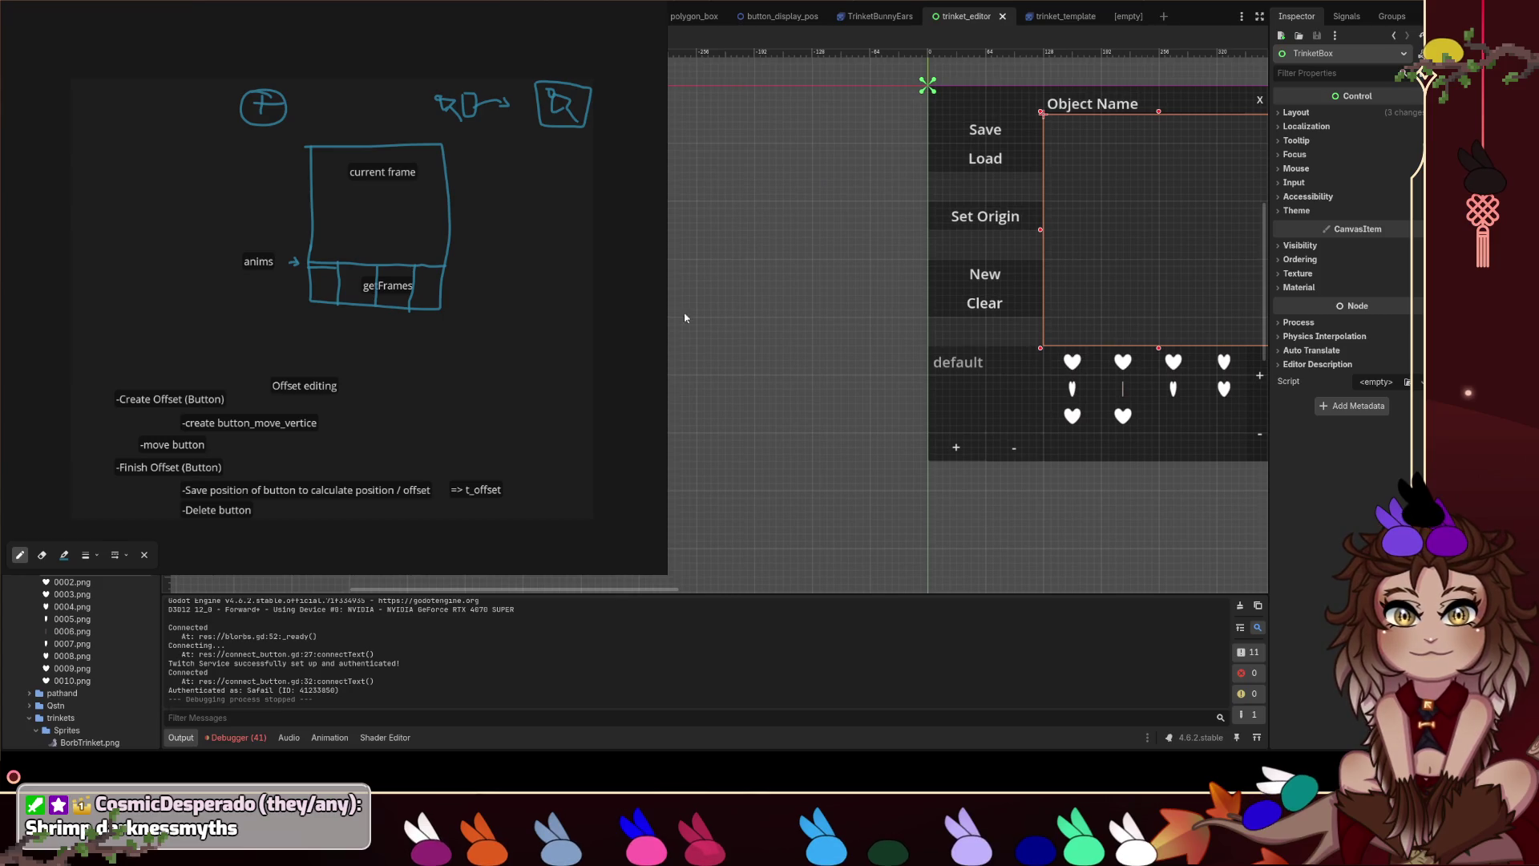
Pan the trinket_editor viewport to show its panel and heart frame grid, then deselect TrinketBox.
{"action": "scroll", "coordinate": [969, 320], "scroll_direction": "right", "scroll_amount": 5}
{"action": "scroll", "coordinate": [967, 320], "scroll_direction": "left", "scroll_amount": 2}
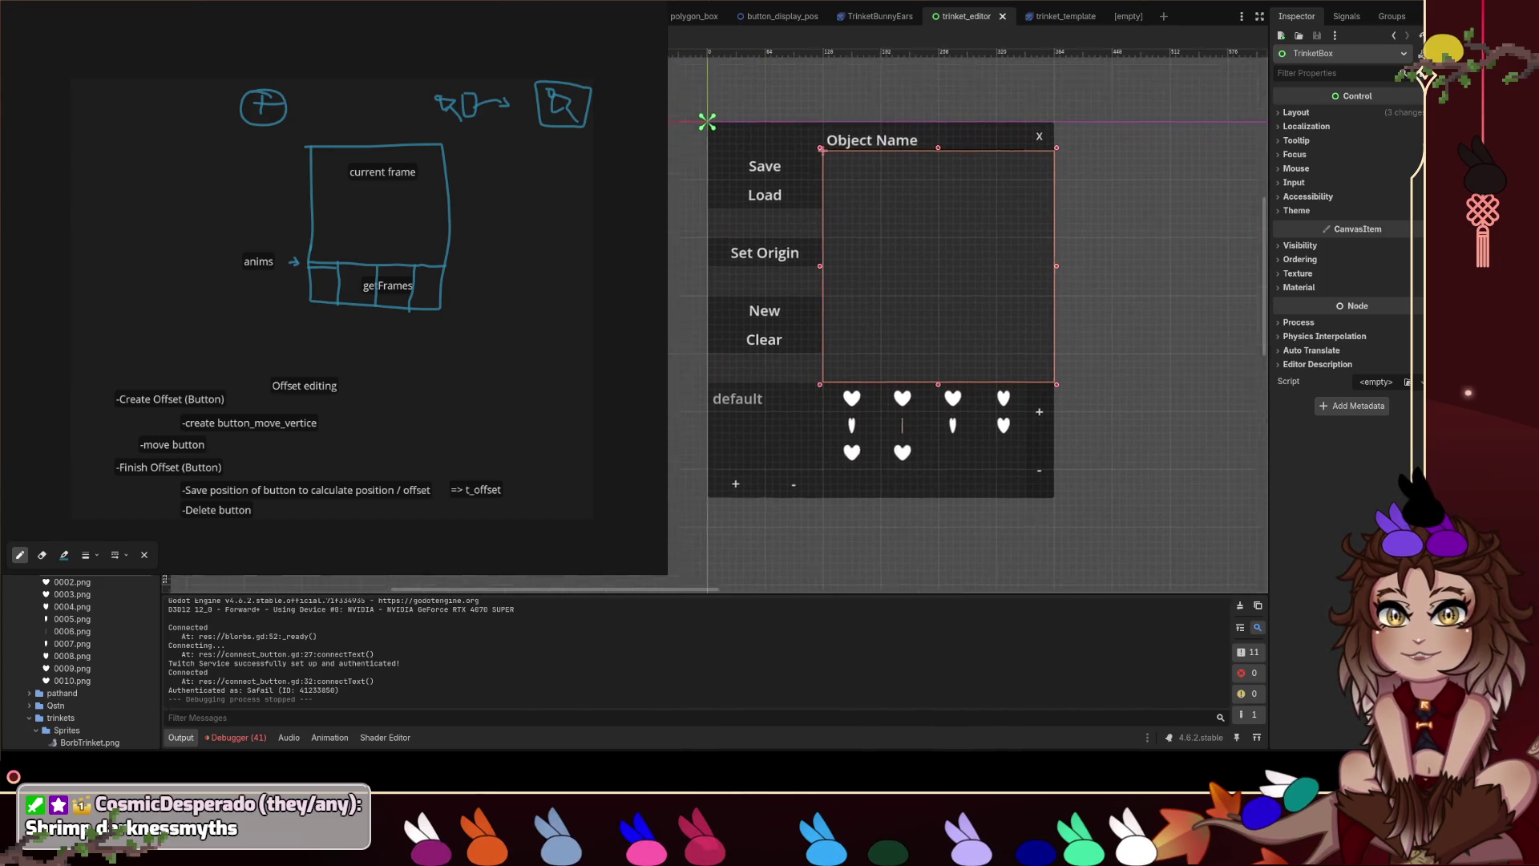
{"action": "key", "text": "Escape"}
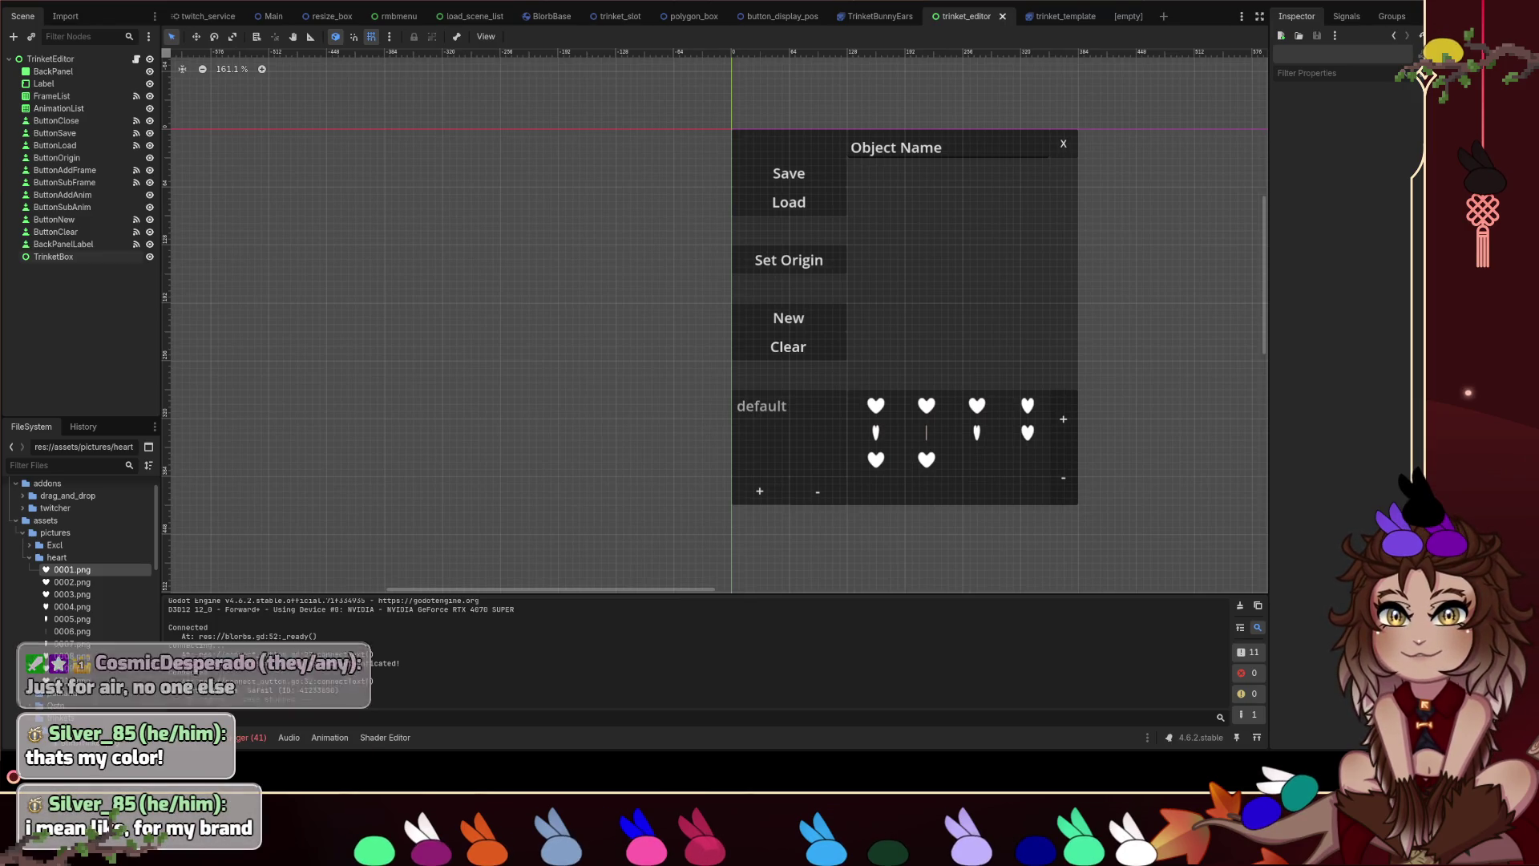
Frame the TrinketEditor UI in the 2D canvas and run the project to test it.
{"action": "mouse_move", "coordinate": [356, 851]}
{"action": "left_mouse_down"}
{"action": "mouse_move", "coordinate": [388, 659]}
{"action": "mouse_move", "coordinate": [427, 697]}
{"action": "mouse_move", "coordinate": [401, 733]}
{"action": "mouse_move", "coordinate": [381, 828]}
{"action": "mouse_move", "coordinate": [363, 813]}
{"action": "mouse_move", "coordinate": [351, 839]}
{"action": "mouse_move", "coordinate": [381, 842]}
{"action": "left_mouse_up"}
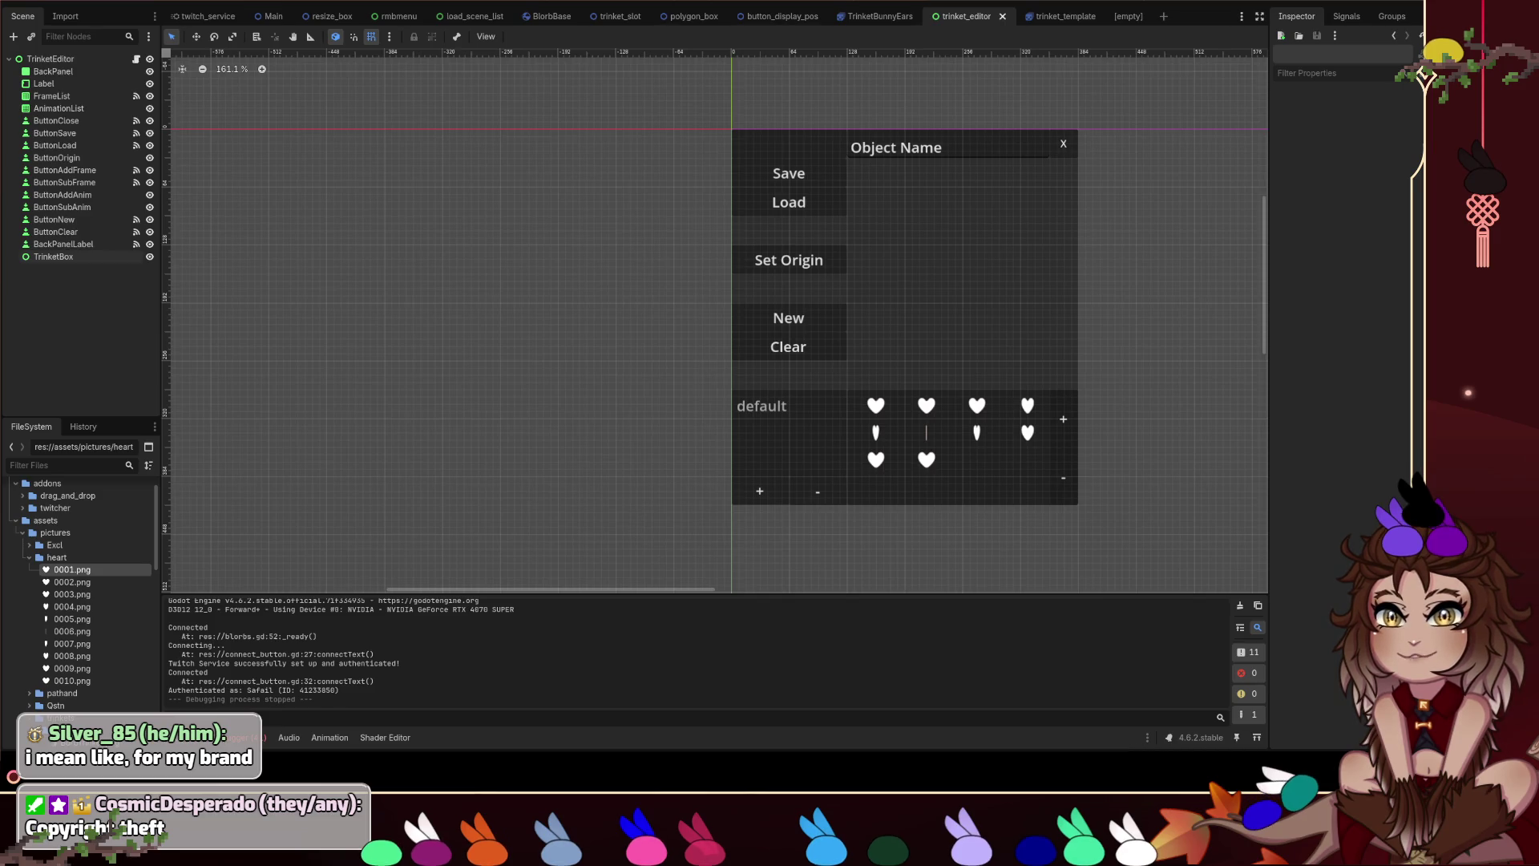
{"action": "mouse_move", "coordinate": [381, 838]}
{"action": "left_mouse_down"}
{"action": "mouse_move", "coordinate": [479, 562]}
{"action": "mouse_move", "coordinate": [609, 489]}
{"action": "left_mouse_up"}
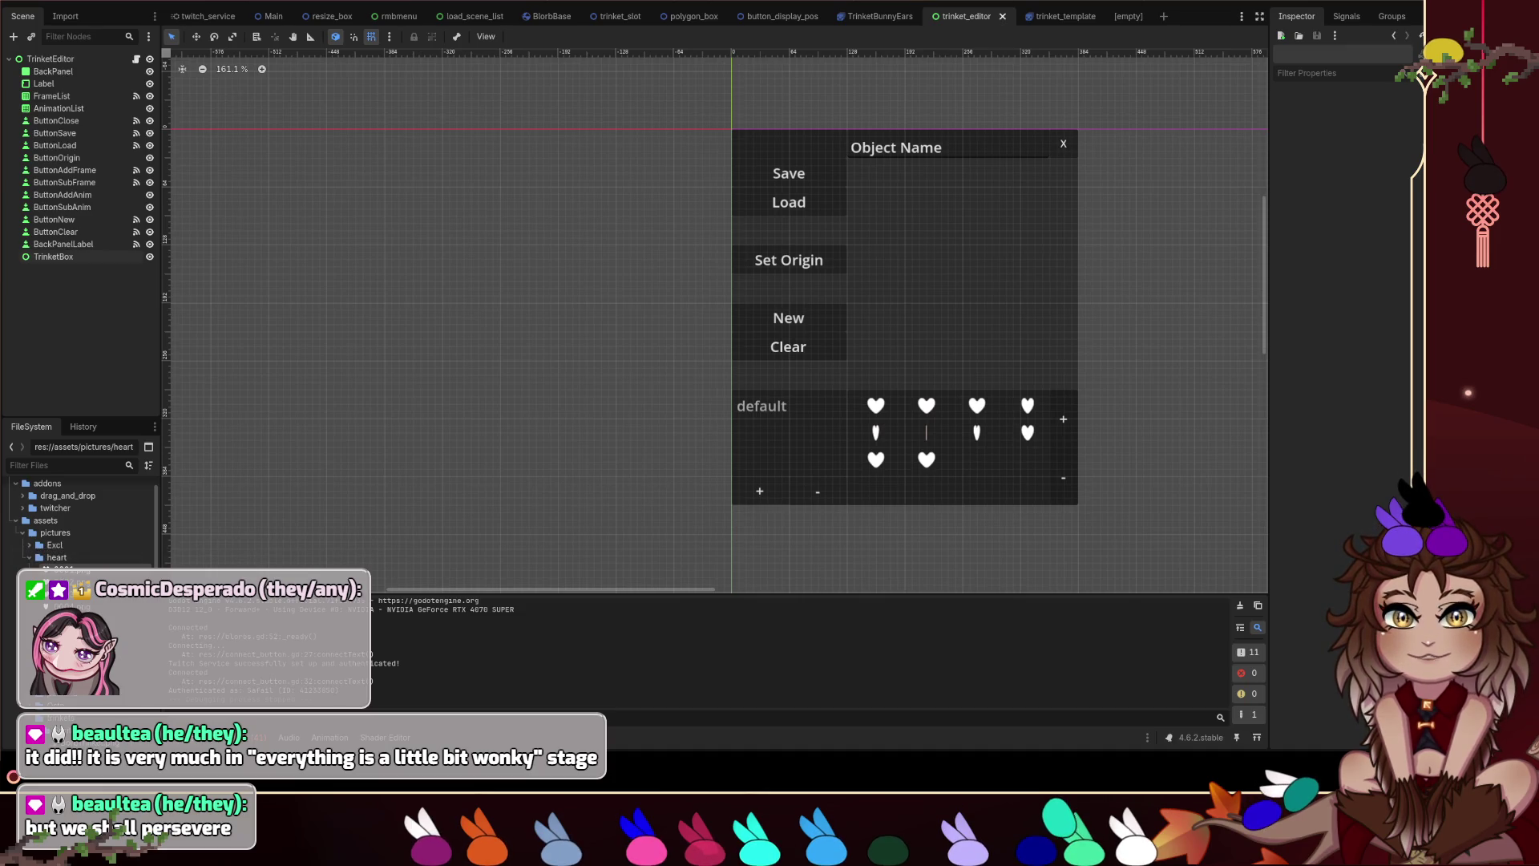
{"action": "scroll", "coordinate": [705, 326], "scroll_direction": "right", "scroll_amount": 5}
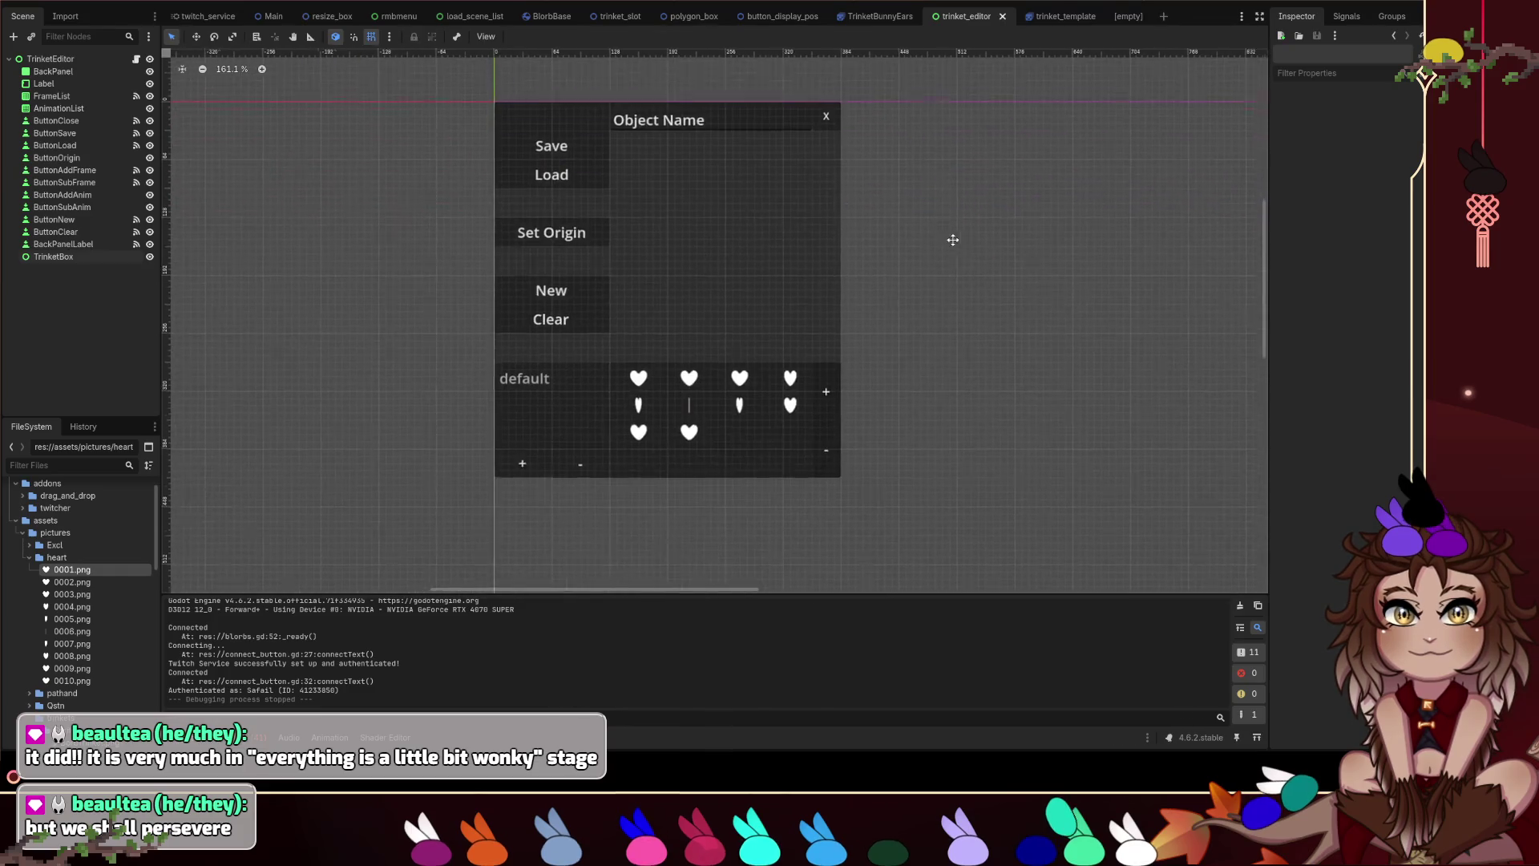
{"action": "scroll", "coordinate": [959, 385], "scroll_direction": "up", "scroll_amount": 1}
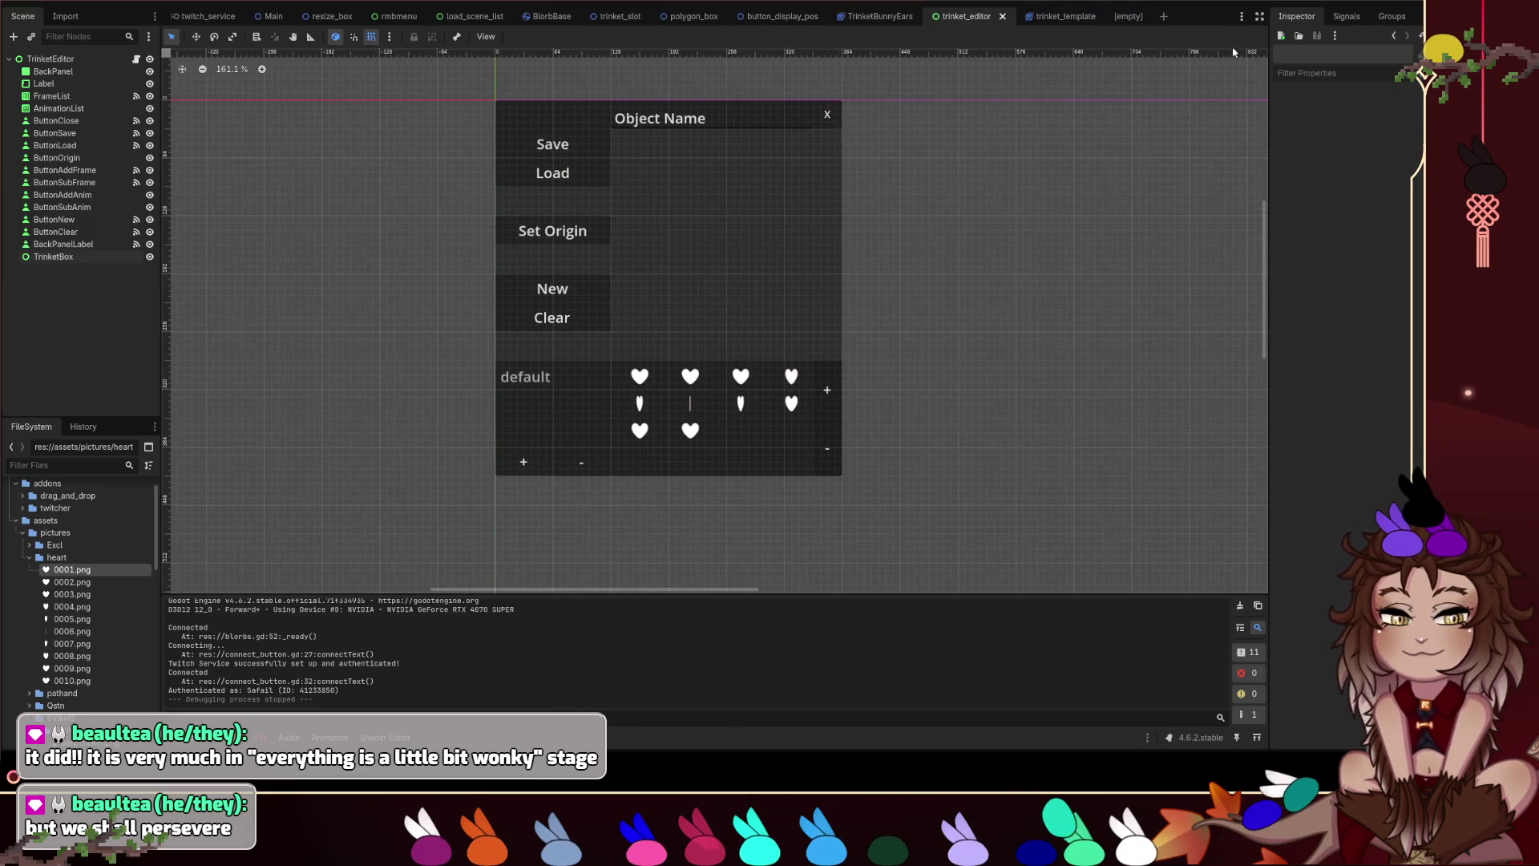
{"action": "scroll", "coordinate": [1006, 206], "scroll_direction": "up", "scroll_amount": 3}
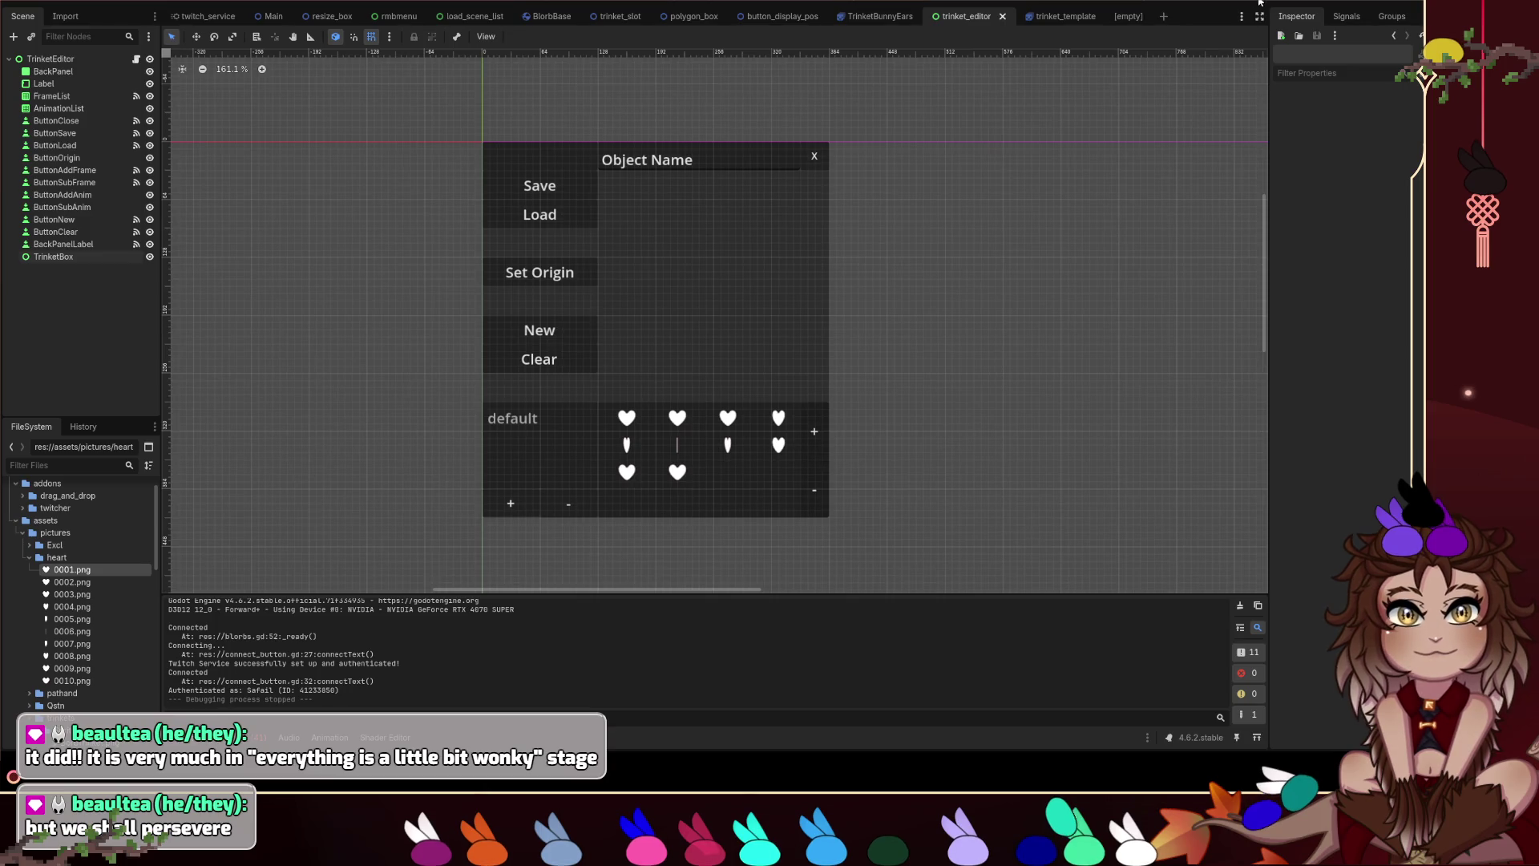
{"action": "left_click", "coordinate": [1260, 3]}
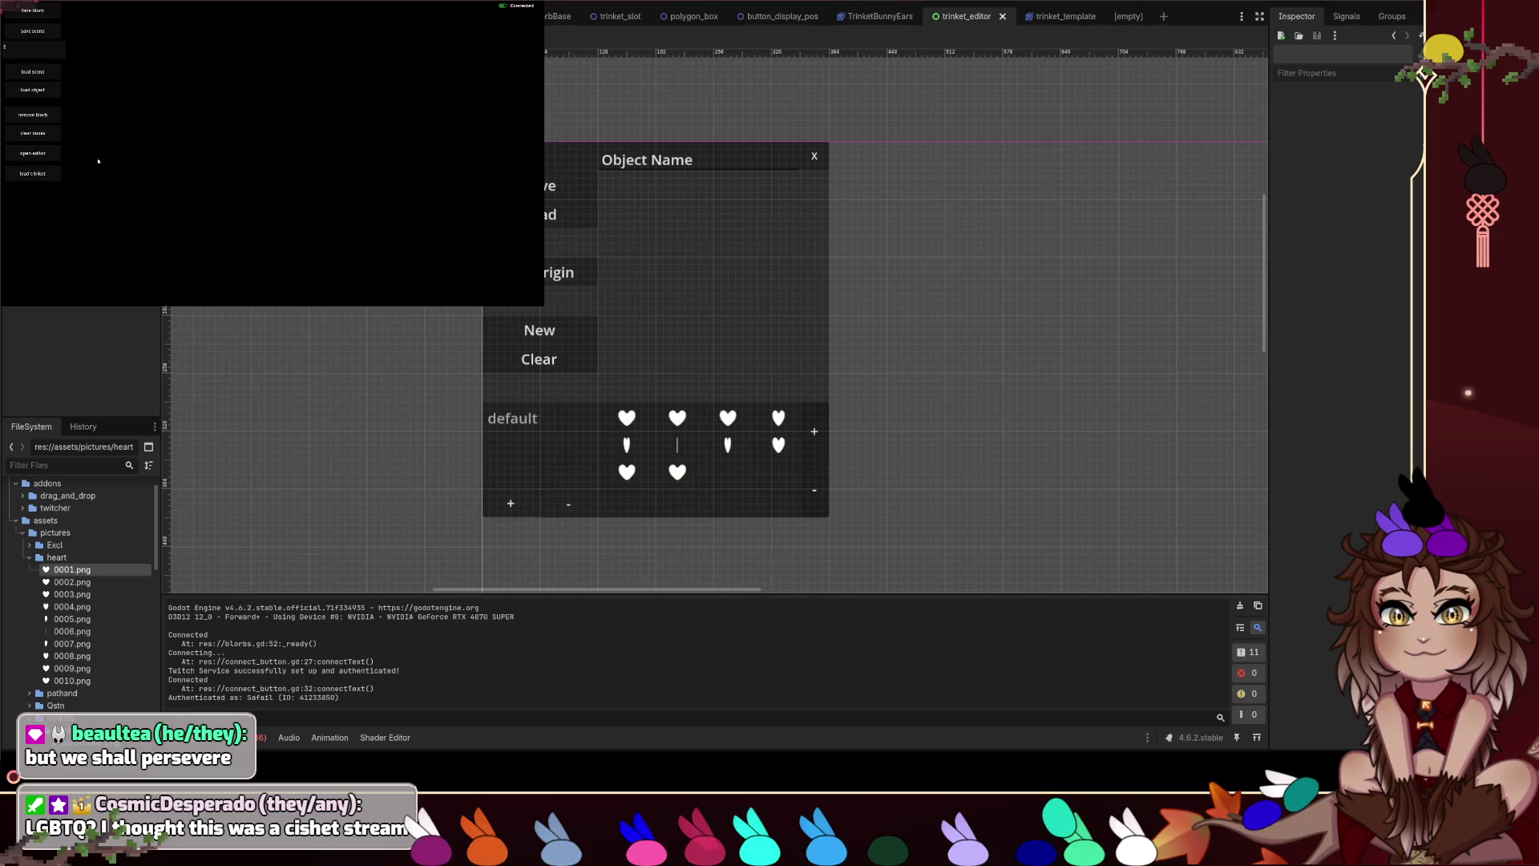
Open the trinket editor panel in the game, move it into view, and start a new trinket.
{"action": "left_click", "coordinate": [104, 157]}
{"action": "mouse_move", "coordinate": [325, 10]}
{"action": "left_mouse_down"}
{"action": "mouse_move", "coordinate": [333, 24]}
{"action": "mouse_move", "coordinate": [217, 47]}
{"action": "mouse_move", "coordinate": [297, 91]}
{"action": "mouse_move", "coordinate": [200, 60]}
{"action": "left_mouse_up"}
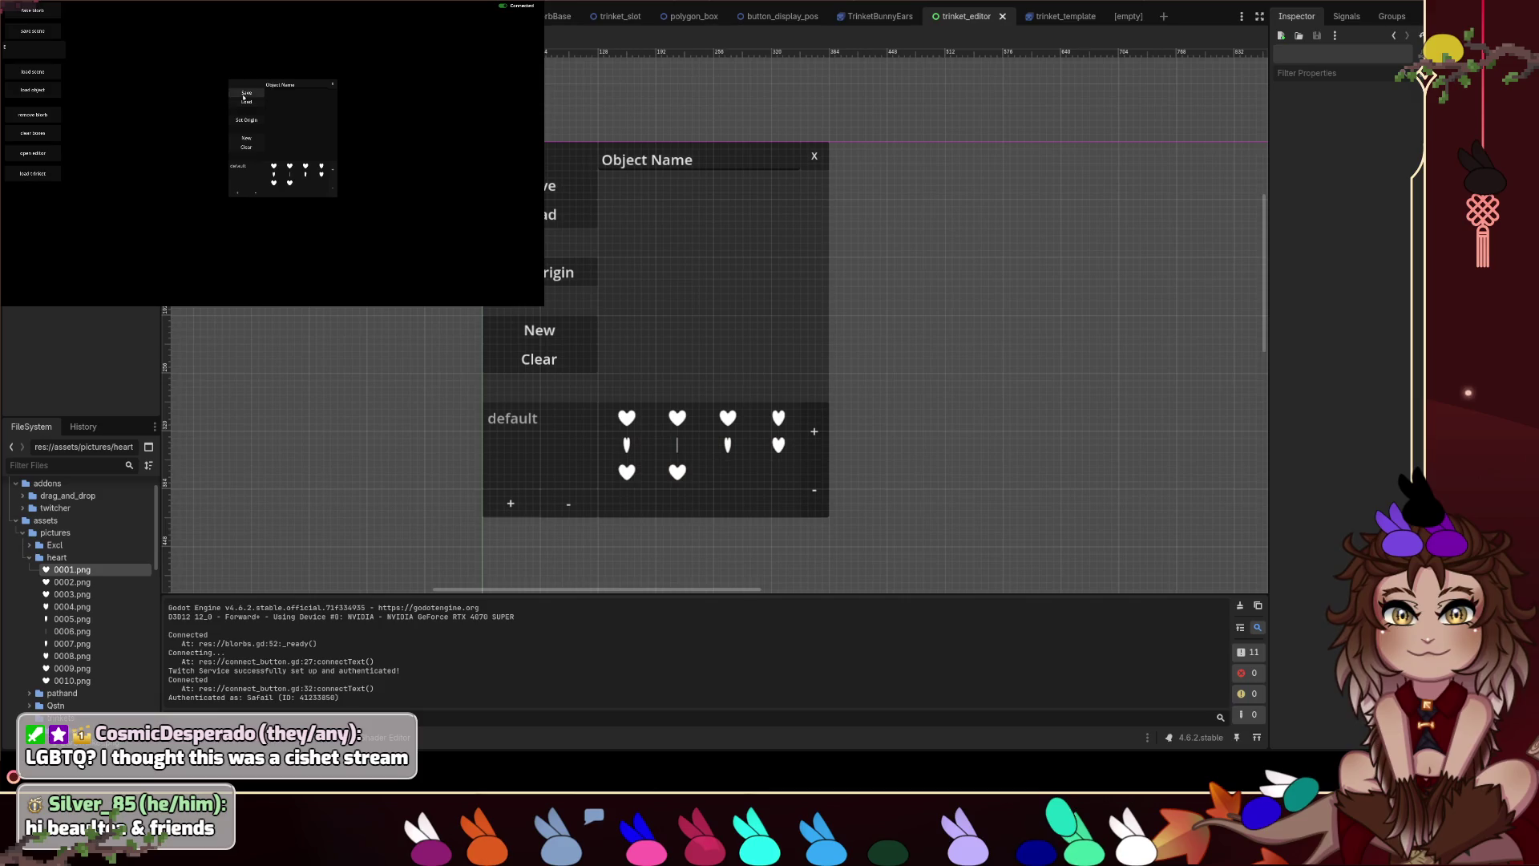
{"action": "left_click", "coordinate": [247, 138]}
Remove several heart frames from the default animation, restore them with Ctrl+Z, then restart the game.
{"action": "left_click", "coordinate": [289, 183]}
{"action": "left_click", "coordinate": [255, 168]}
{"action": "left_click", "coordinate": [332, 189]}
{"action": "left_click", "coordinate": [333, 189]}
{"action": "left_click", "coordinate": [332, 188]}
{"action": "left_click", "coordinate": [332, 189]}
{"action": "key", "text": "ctrl+z"}
{"action": "key", "text": "ctrl+z"}
{"action": "key", "text": "ctrl+z"}
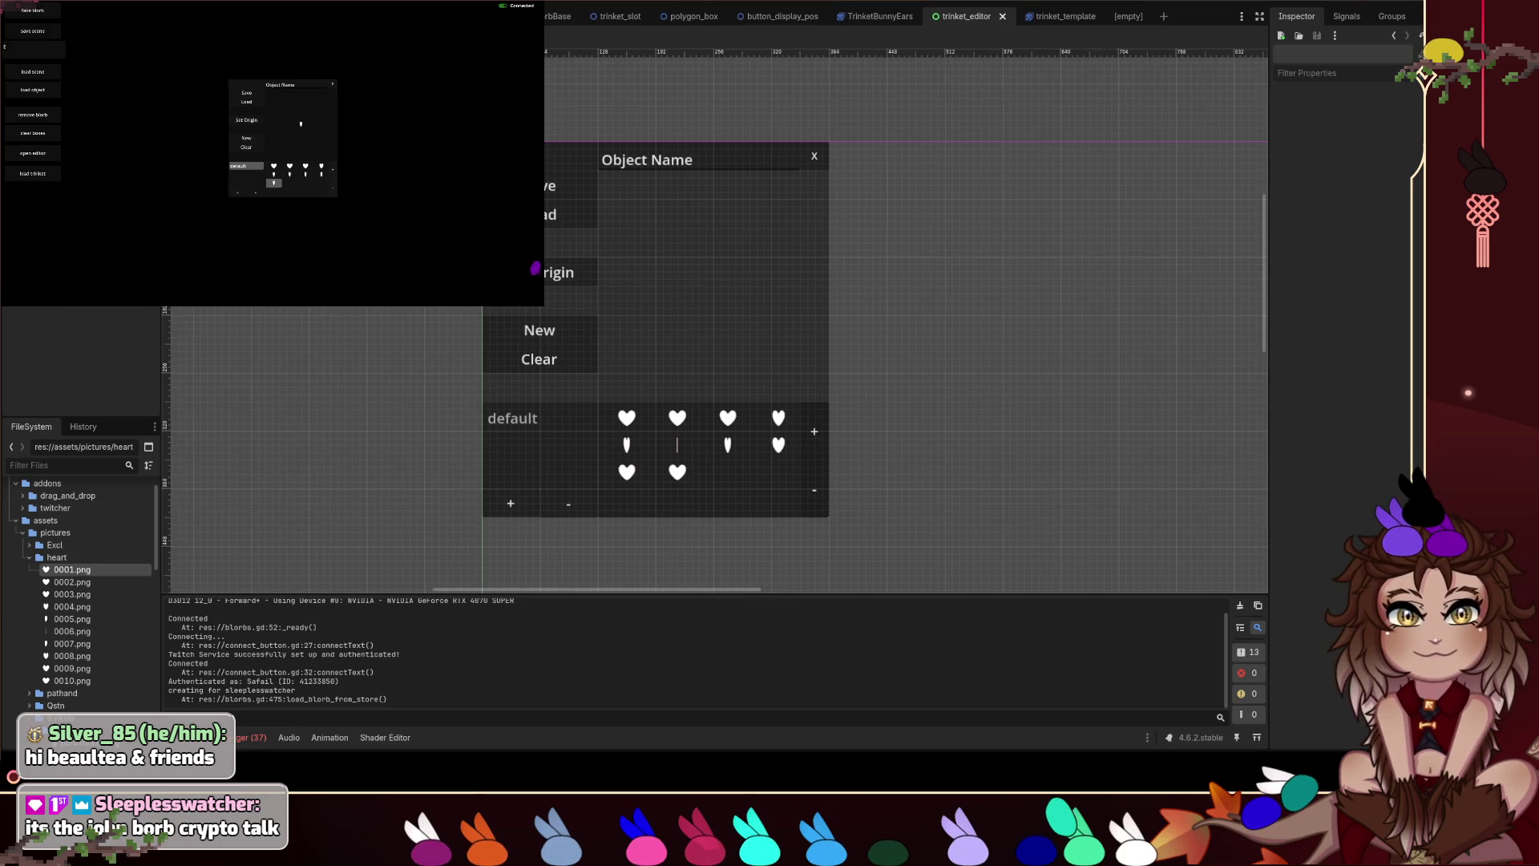
{"action": "key", "text": "F8"}
{"action": "key", "text": "F5"}
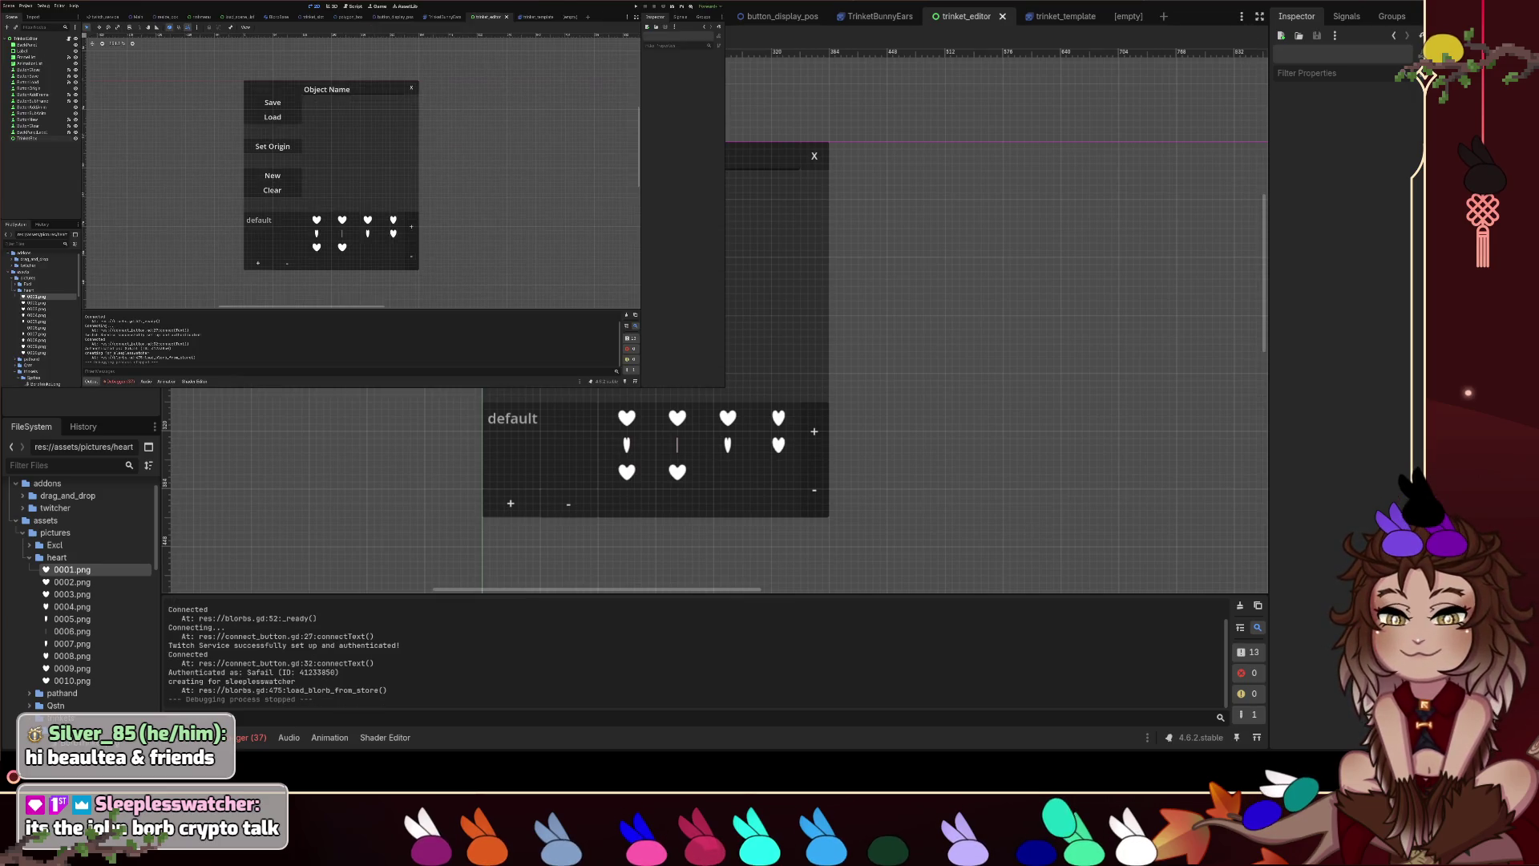